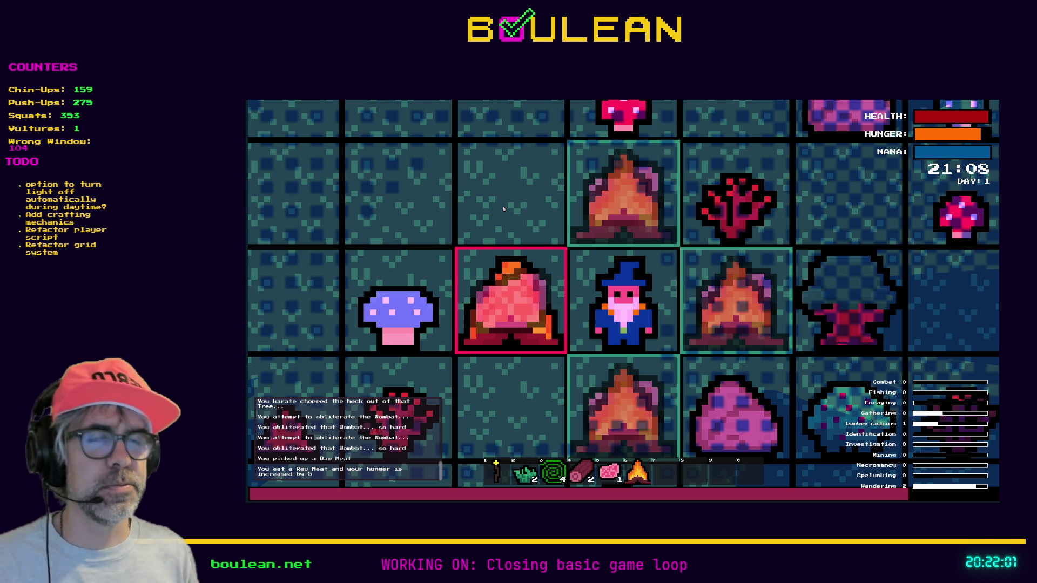
Switch the hotbar to Raw Meat (slot 5), then quit the game back to skill_manager.gd
{"action": "key", "text": "5"}
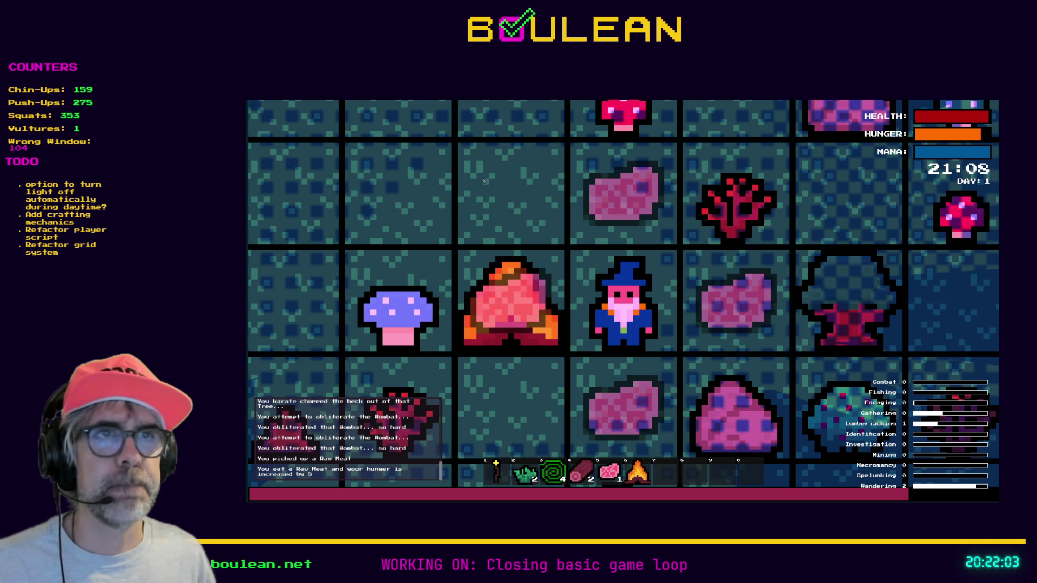
{"action": "key", "text": "Escape"}
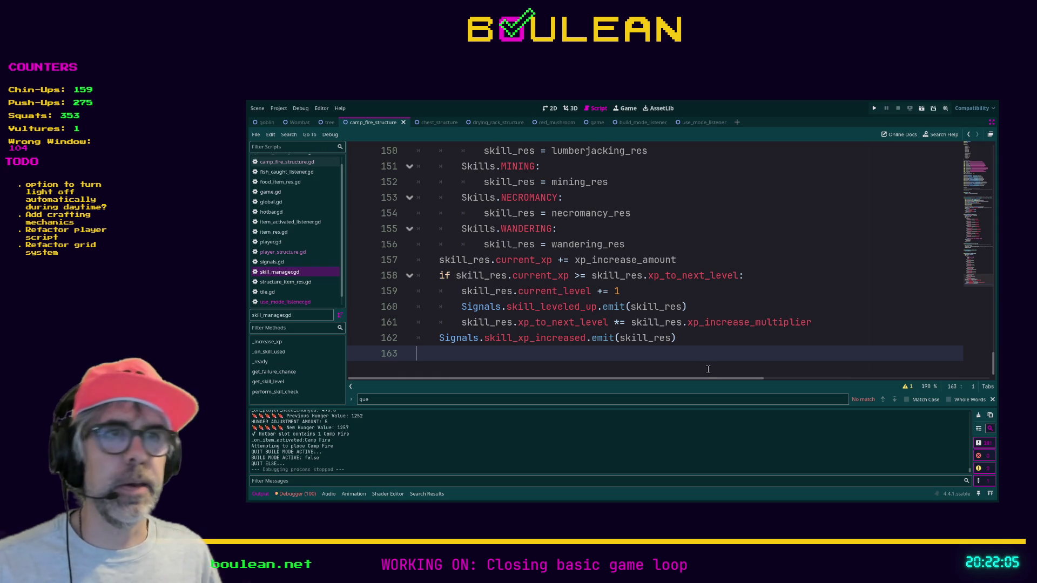